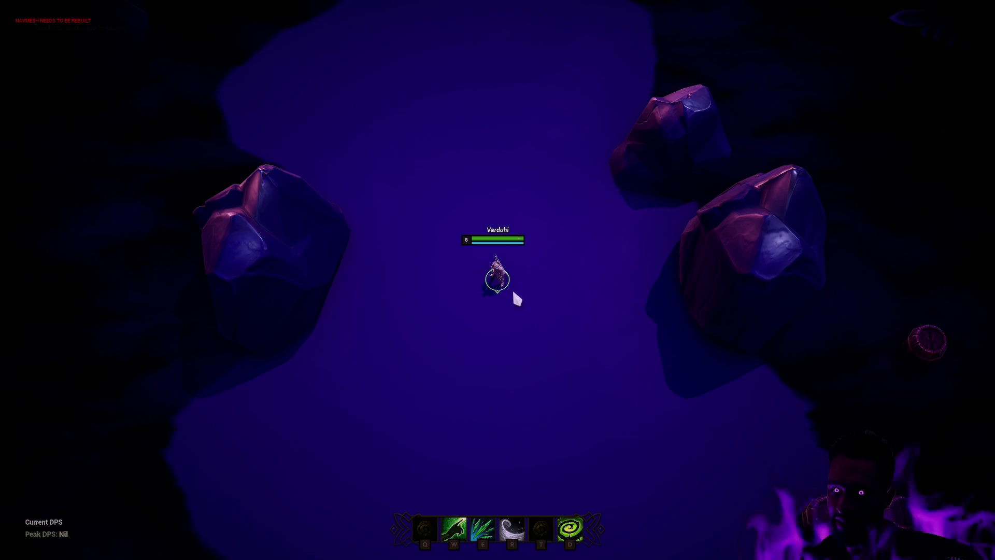
Move the character to the barrels, attack them with R and E, then stop Play In Editor
right_click(207, 231)
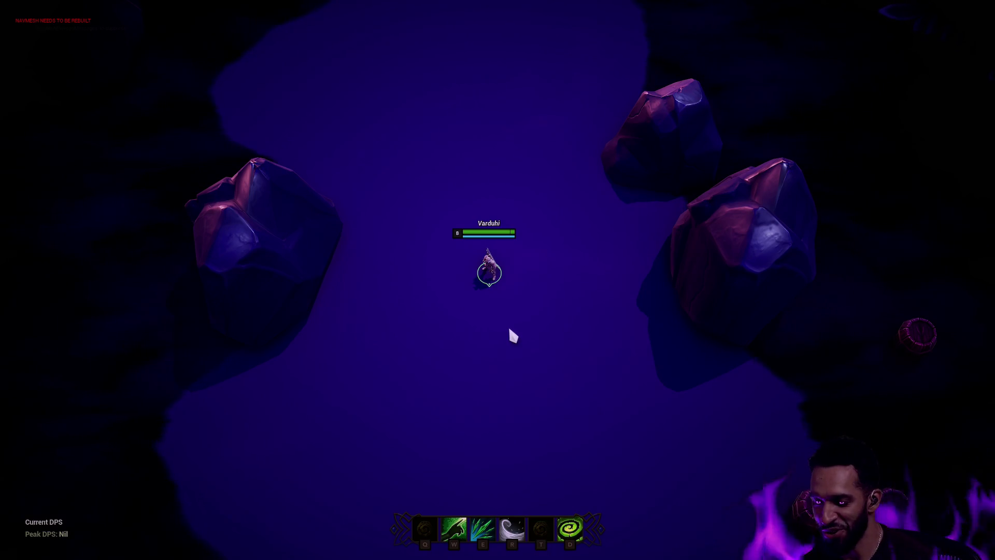
right_click(497, 179)
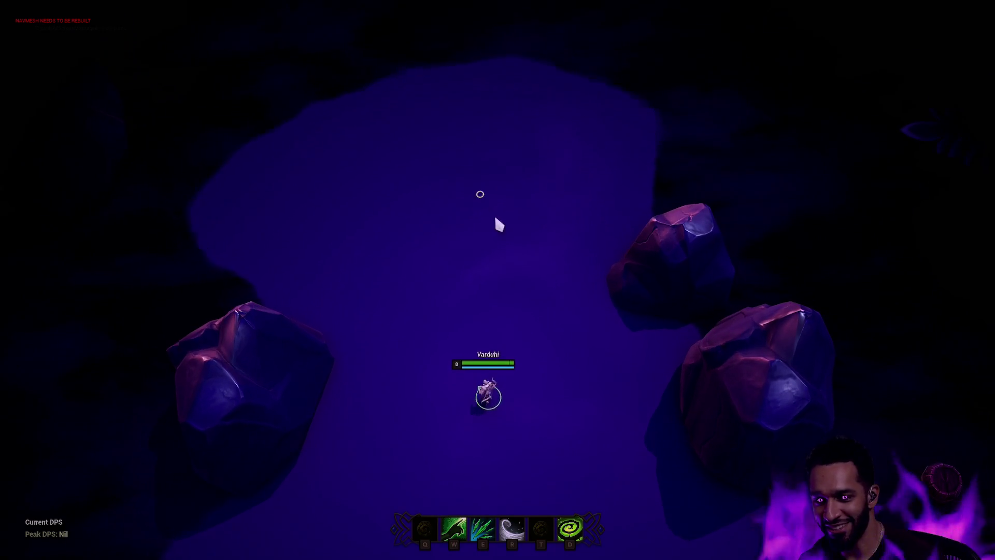
right_click(571, 382)
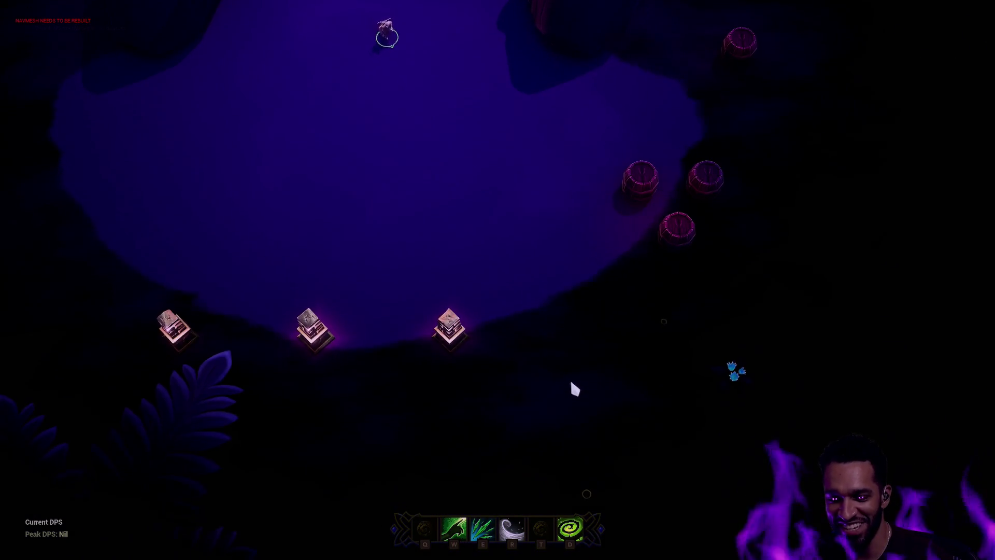
right_click(569, 291)
key("r")
right_click(591, 305)
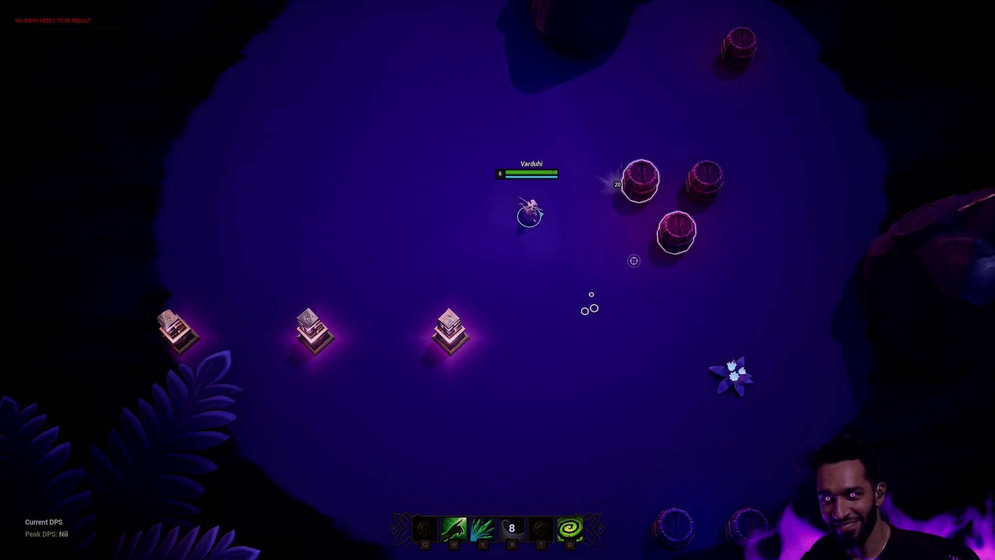
right_click(636, 278)
key("e")
right_click(506, 201)
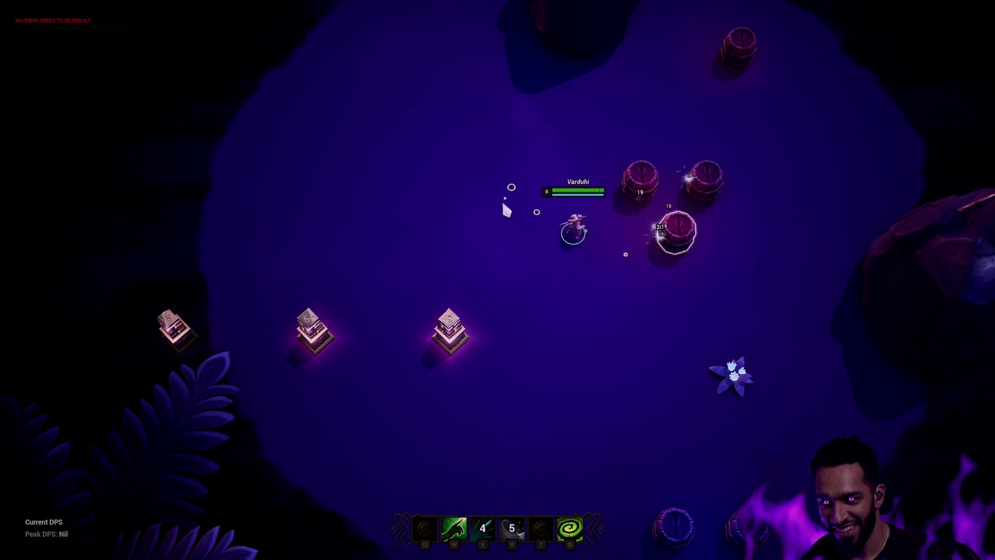
key("Escape")
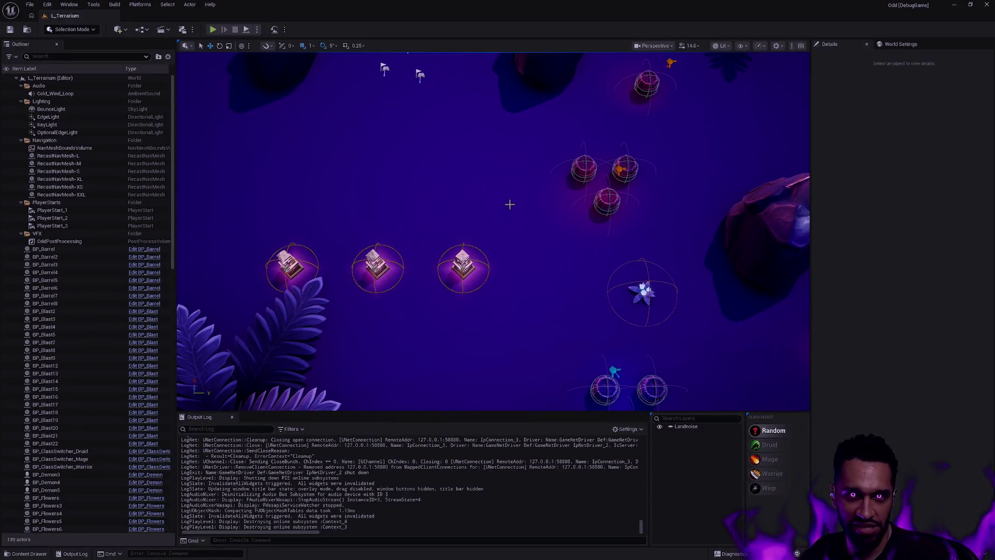
Find and open the ST_Enemy StateTree asset
key("ctrl+p")
type("ST_Enemy")
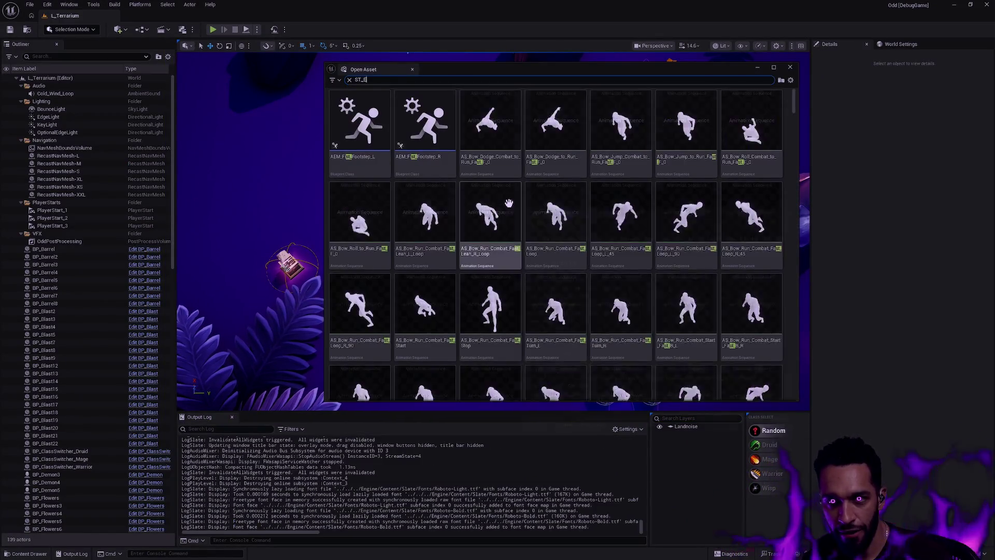
double_click(374, 148)
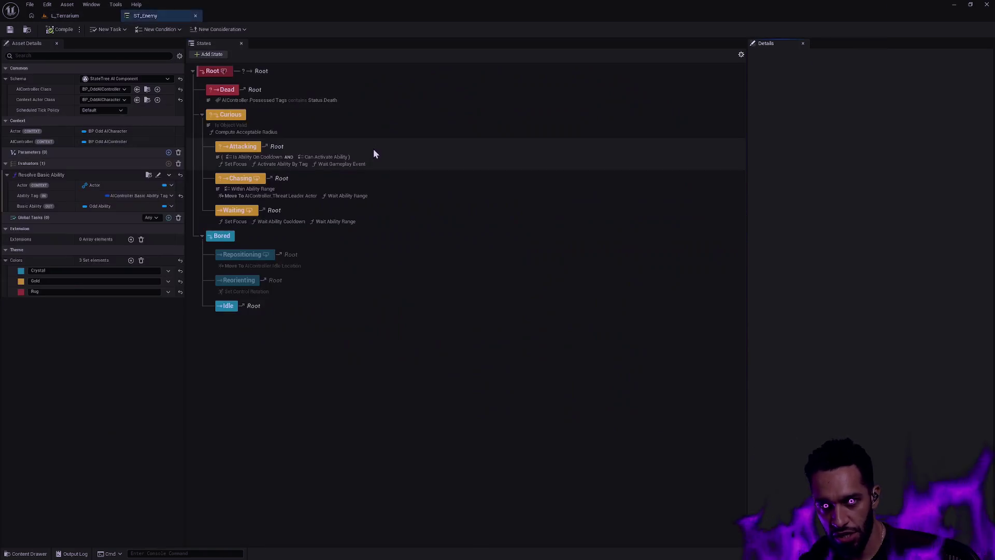
Set the Widget Reflector's Application Scale to 1.5
key("ctrl+shift+w")
left_click(357, 195)
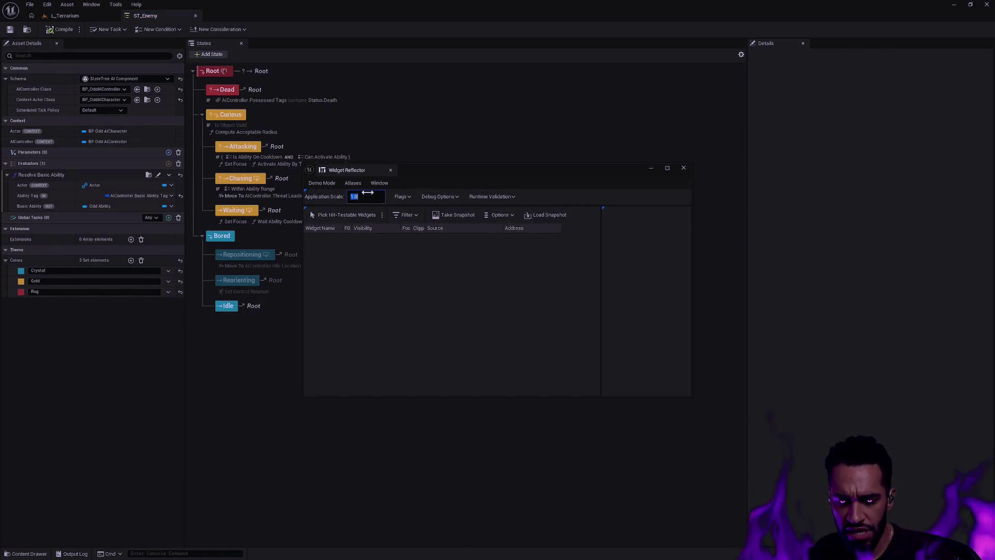
type("1.5")
key("Return")
left_click(679, 171)
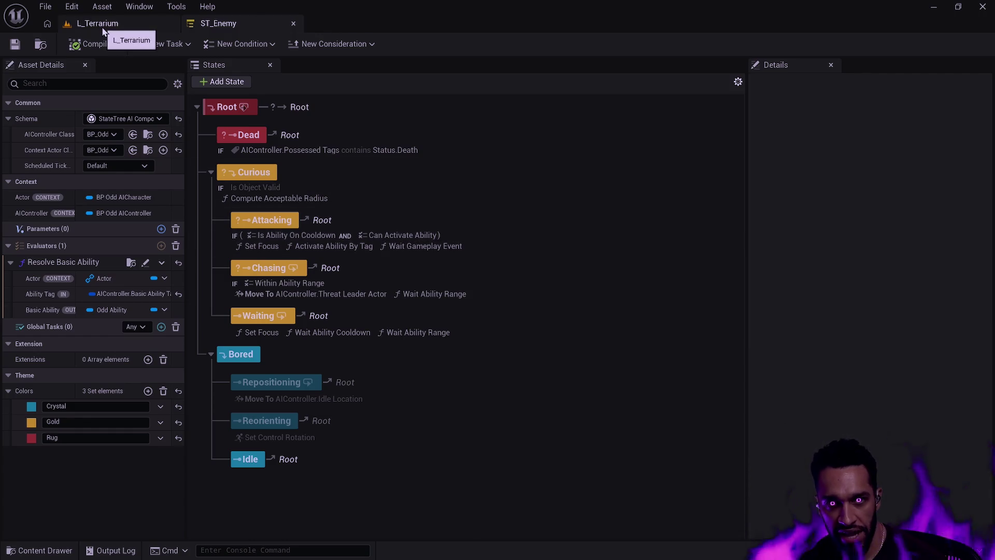
Reset Application Scale to 1 from the level tab, review ST_Enemy's states, then return to L_Terrarium
left_click(136, 23)
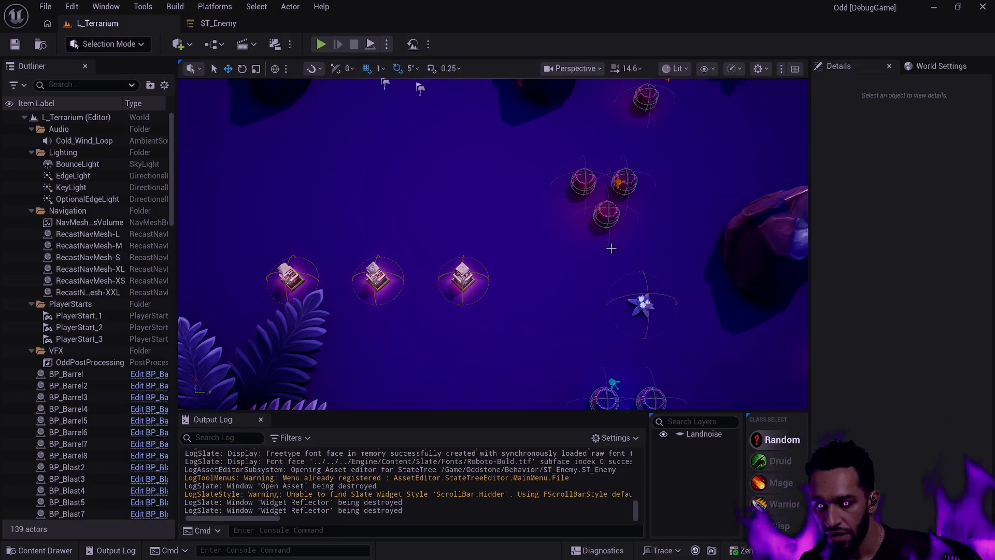
key("ctrl+shift+w")
left_click(409, 213)
type("1")
key("Return")
left_click(684, 167)
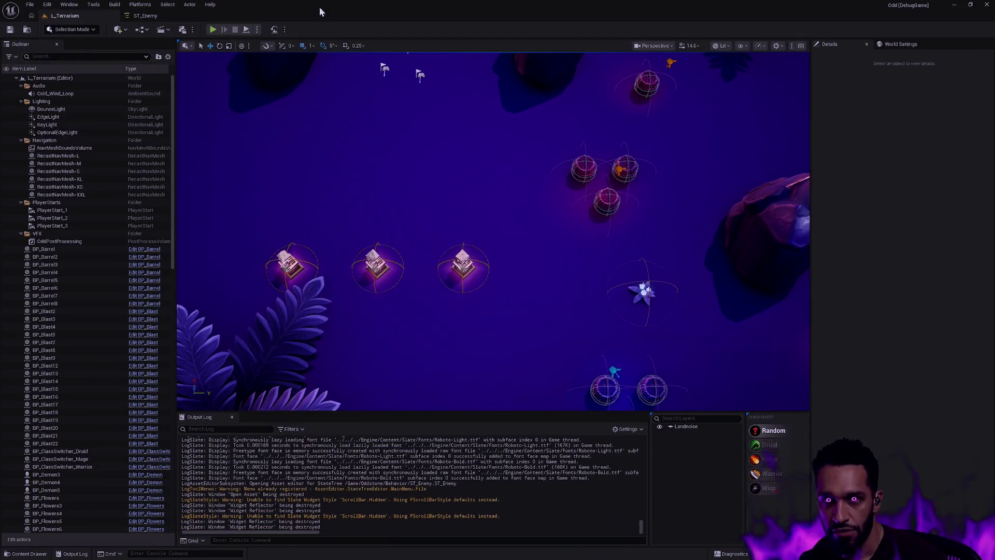
left_click(150, 16)
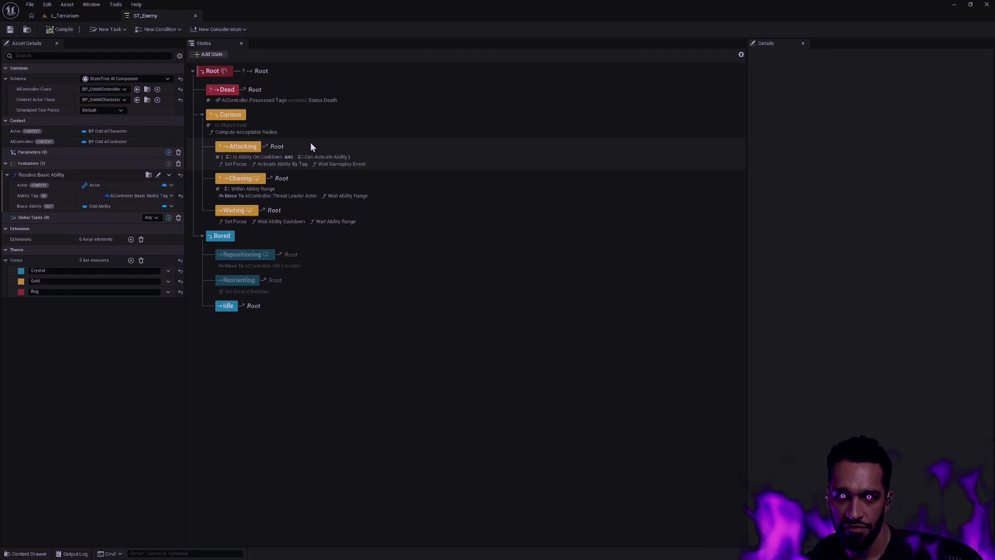
left_click(78, 16)
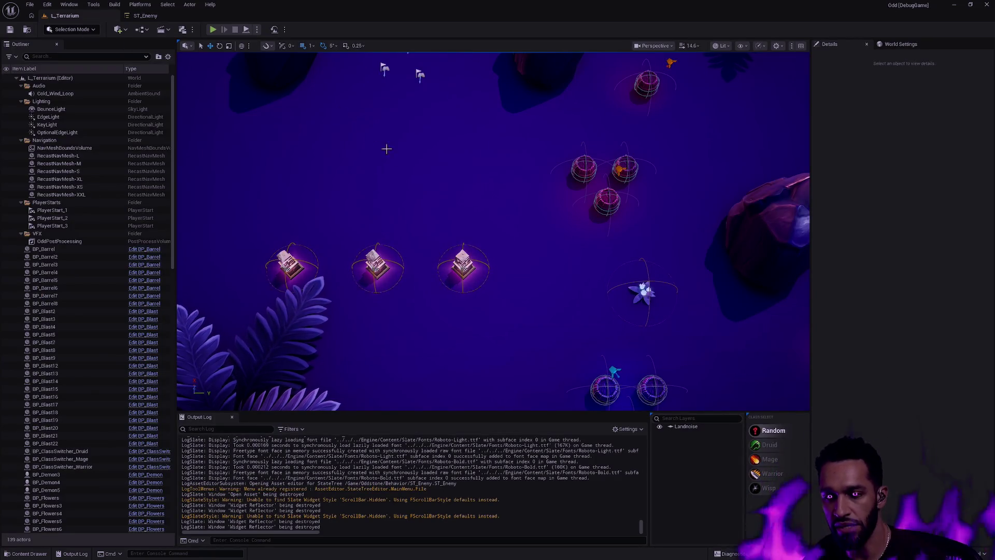
Fly the viewport camera over L_Terrarium to the caged demon enemies among the rocks
mouse_move(386, 149)
left_mouse_down()
mouse_move(387, 187)
mouse_move(602, 269)
mouse_move(603, 230)
mouse_move(591, 269)
left_mouse_up()
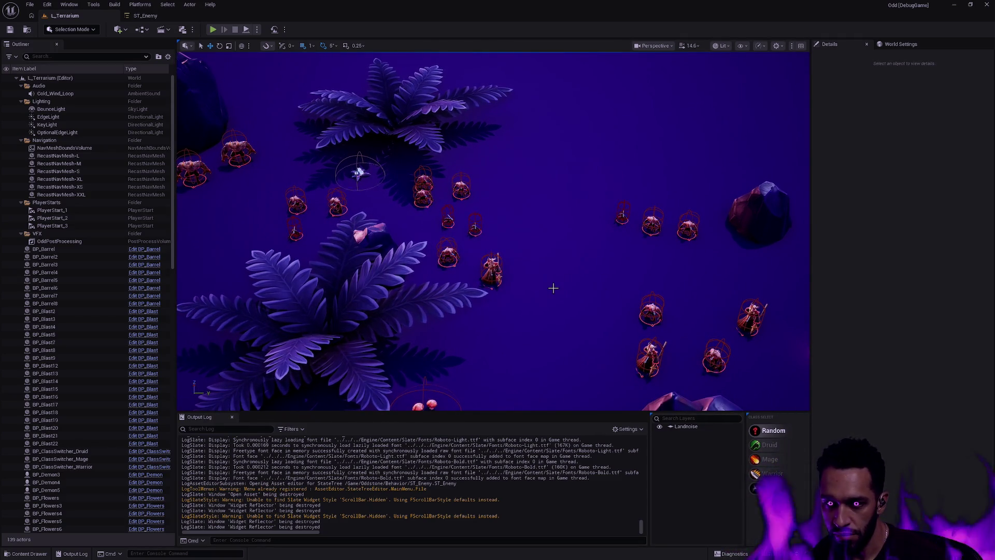
left_click_drag(493, 278, 249, 197)
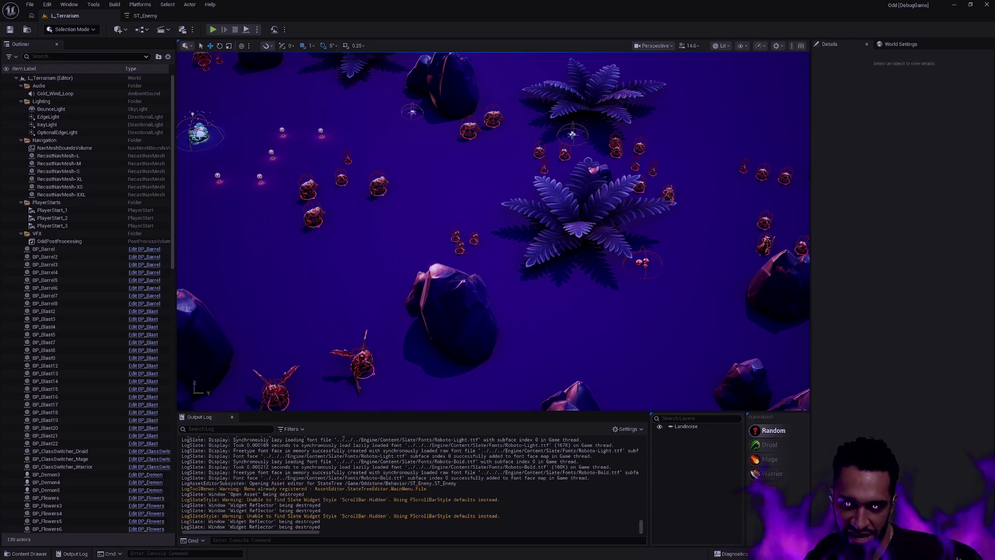
left_click_drag(249, 197, 228, 176)
scroll(492, 230, "down", 5)
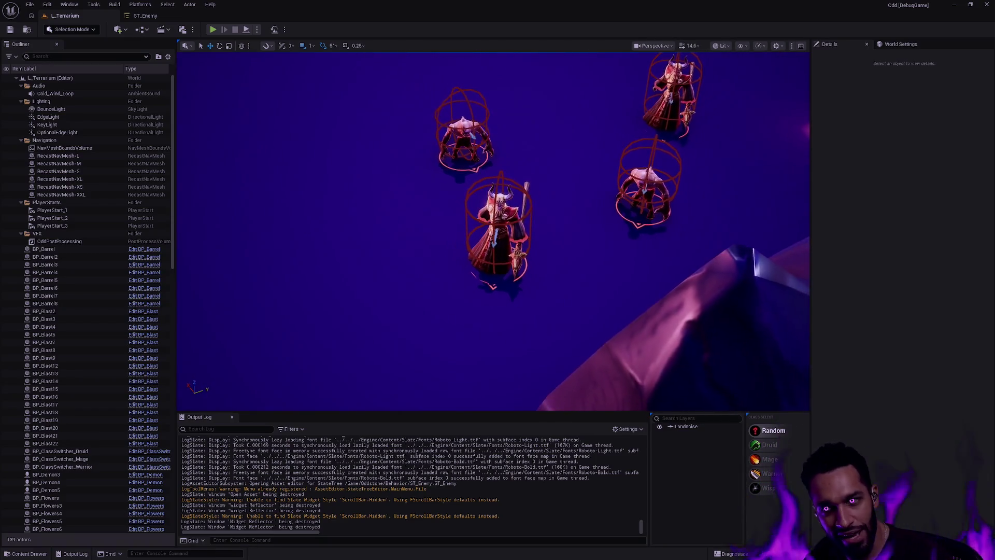
scroll(492, 231, "down", 10)
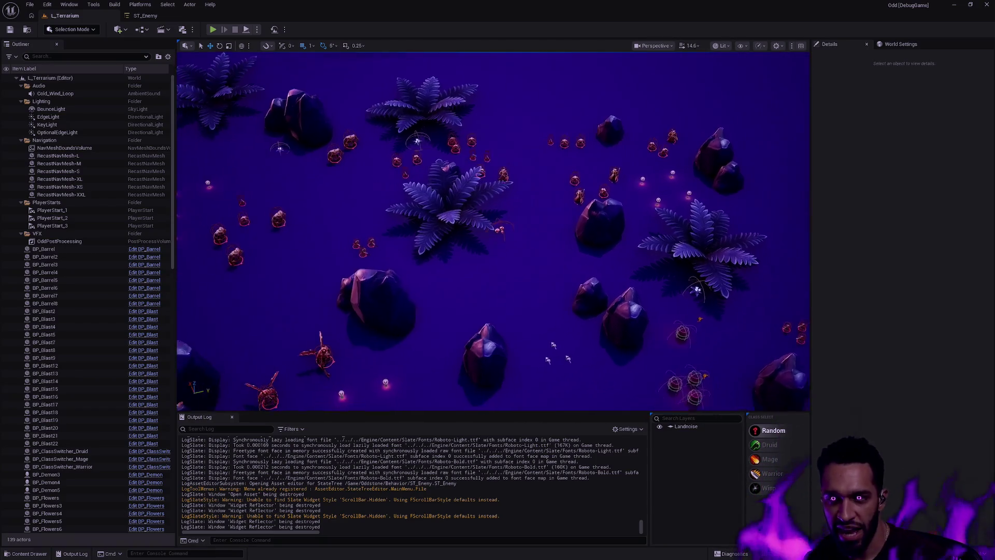
mouse_move(559, 280)
left_mouse_down()
mouse_move(559, 259)
mouse_move(560, 280)
left_mouse_up()
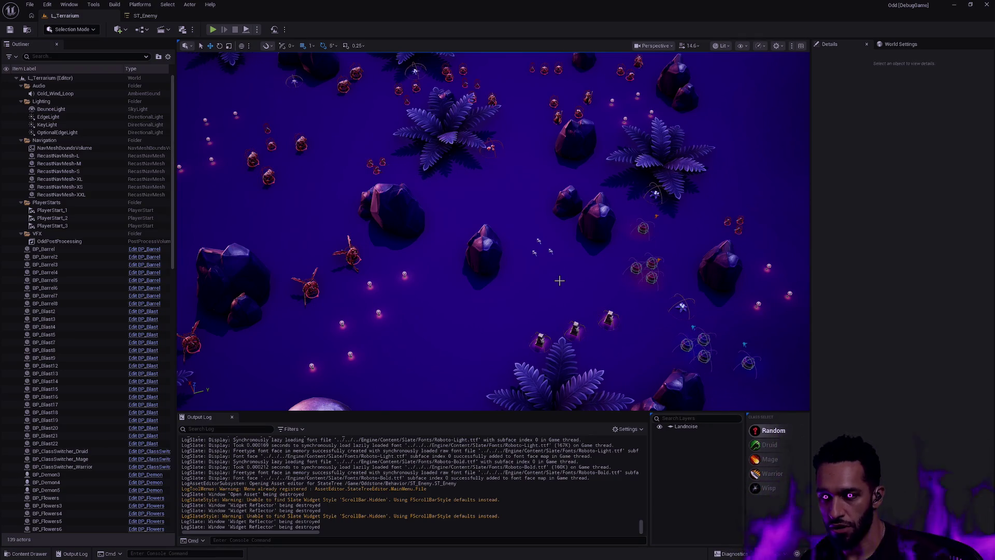
scroll(561, 290, "down", 15)
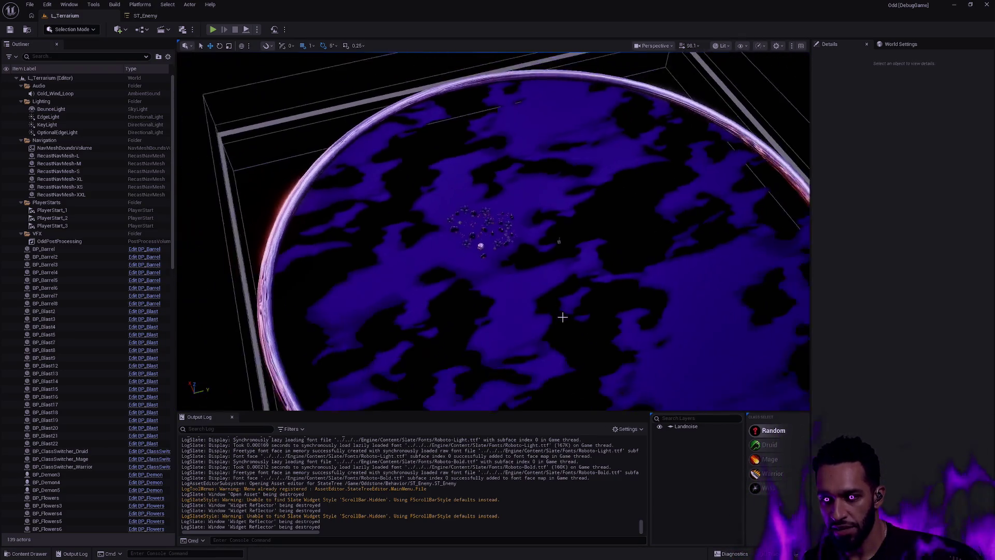
Select and frame the landscape, orbit around it, then deselect and pull the camera back
scroll(562, 317, "down", 10)
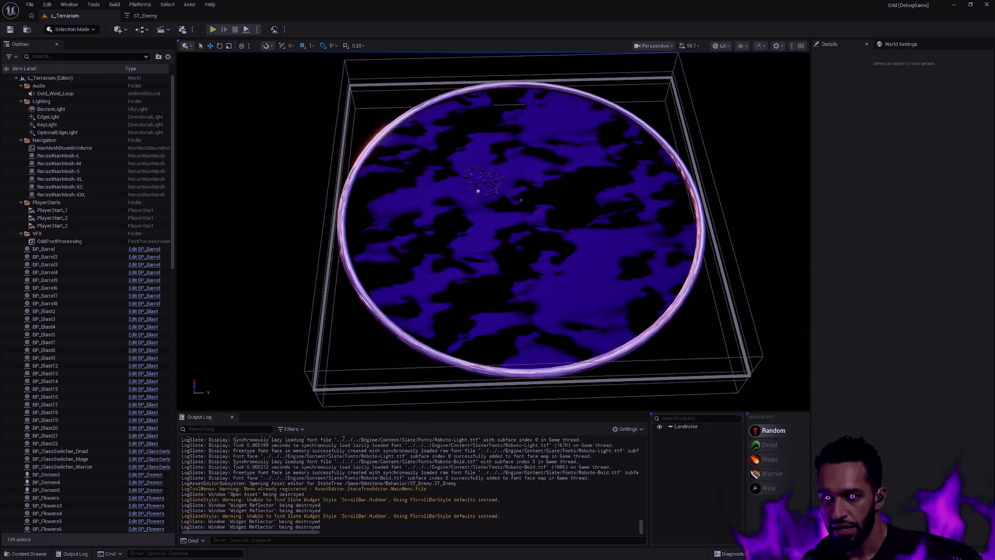
scroll(566, 313, "up", 3)
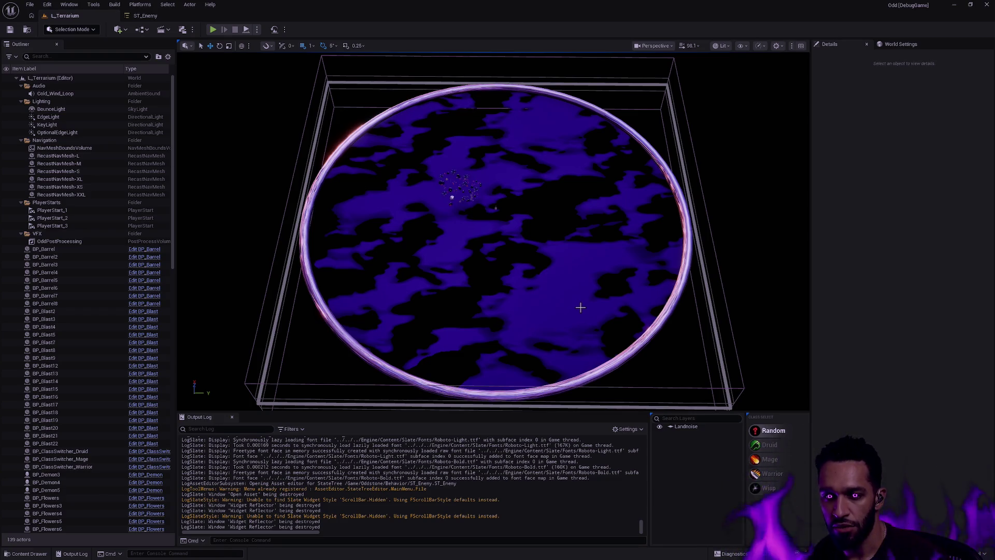
left_click(581, 308)
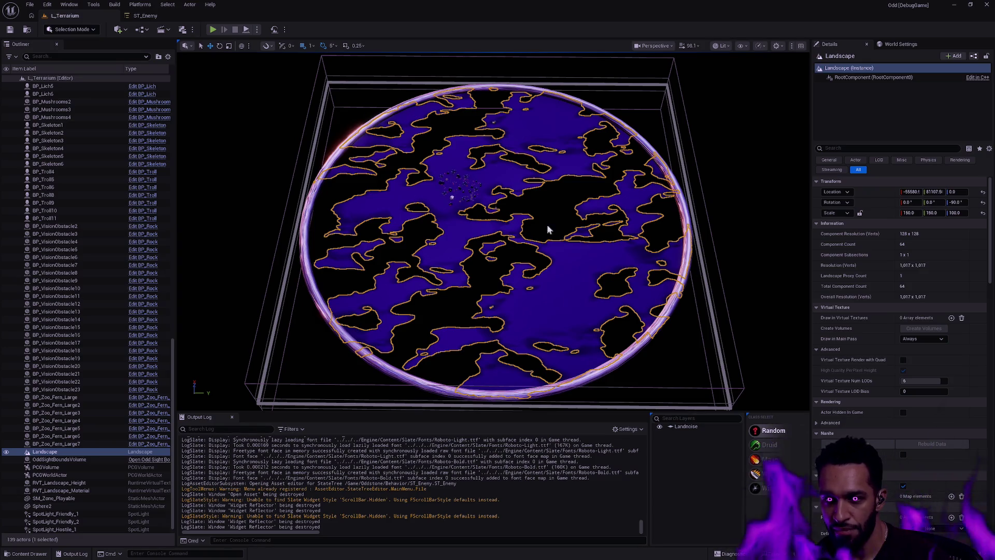
key("f")
mouse_move(567, 231)
left_mouse_down()
mouse_move(648, 264)
mouse_move(648, 208)
left_mouse_up()
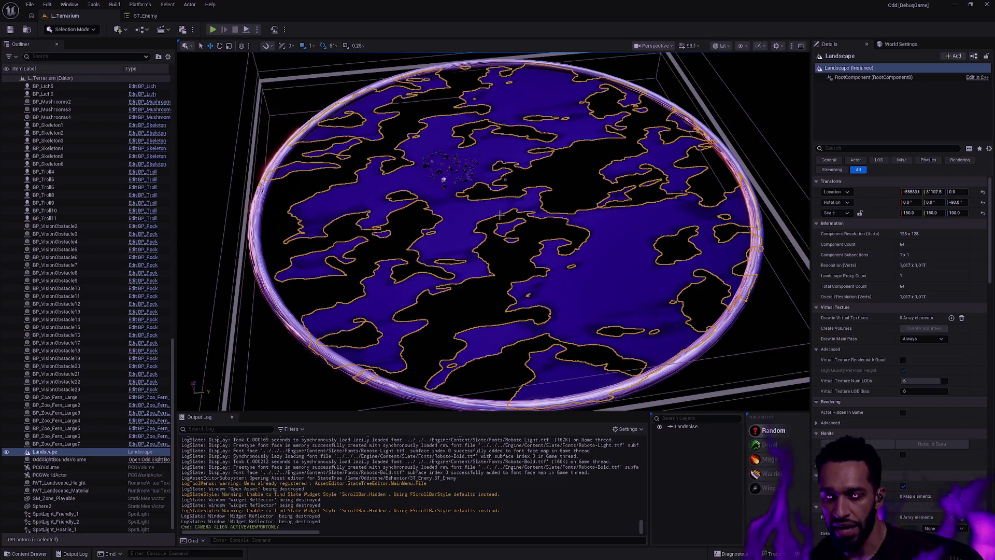
key("Escape")
left_click_drag(520, 178, 521, 196)
scroll(494, 230, "up", 10)
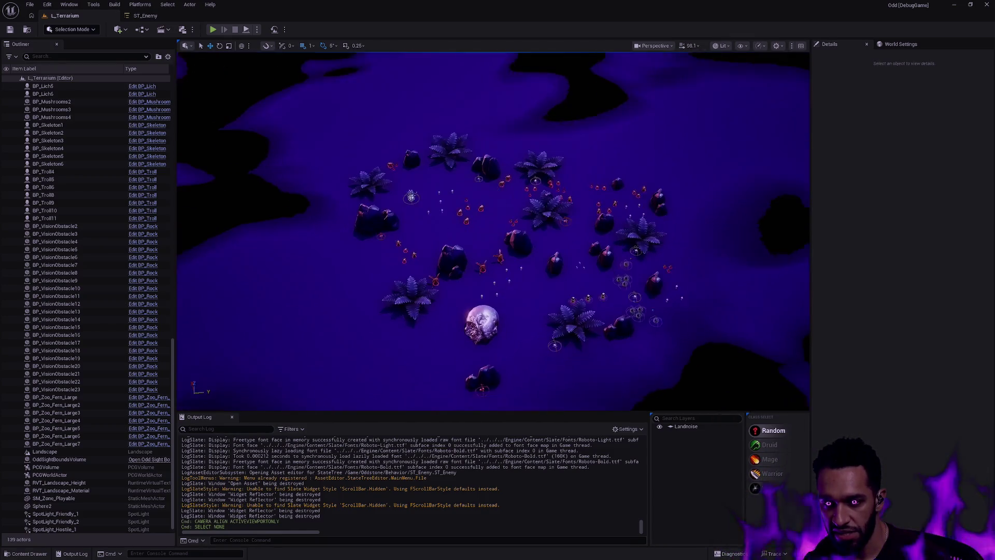
scroll(494, 231, "up", 5)
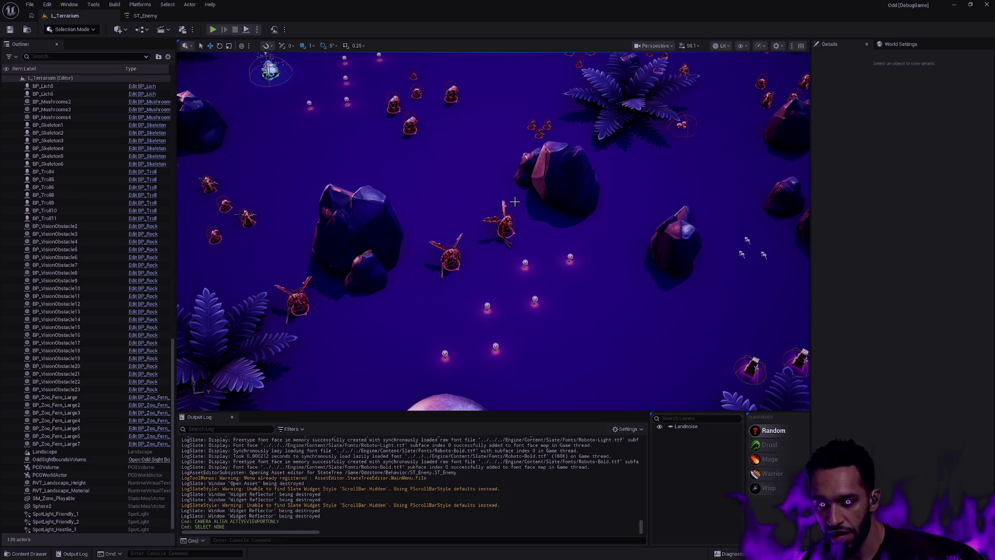
Look over the Abilities/Warcry assets in the Content Drawer, clear the selection, and close the drawer
key("ctrl+space")
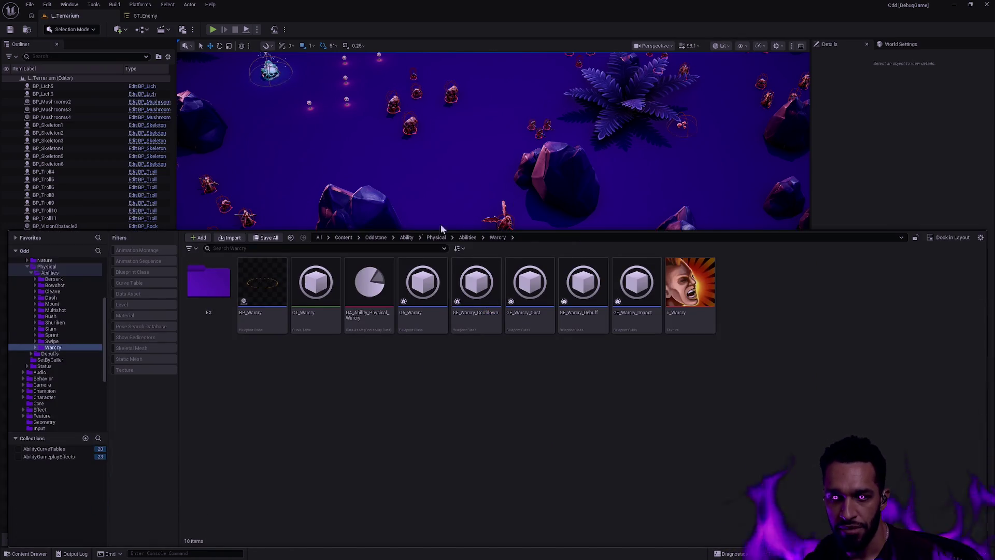
left_click(475, 210)
key("Escape")
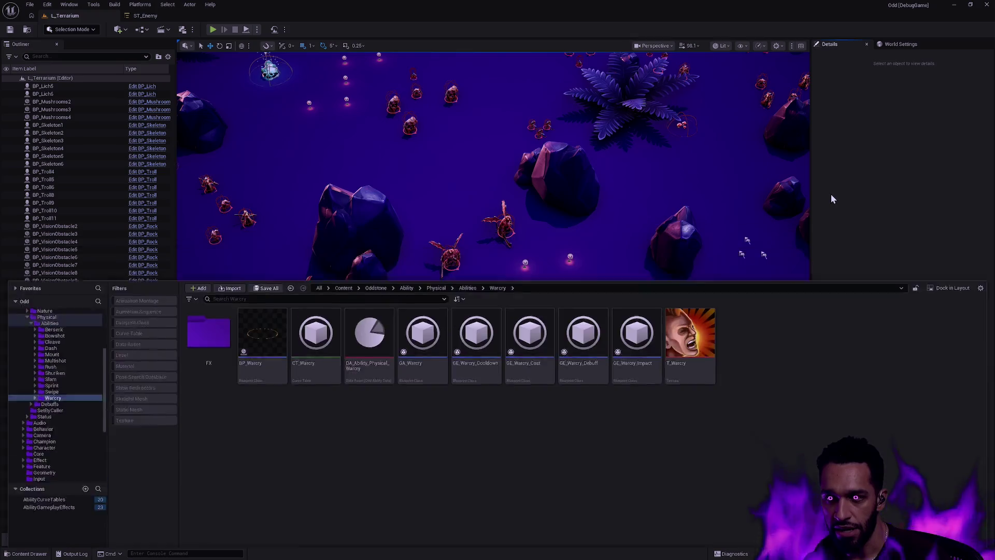
key("ctrl+grave")
Search 'devlo' to open the Devlog folder, enter Latest, and play Oddstone.Protozombies
key("super")
type("devlog")
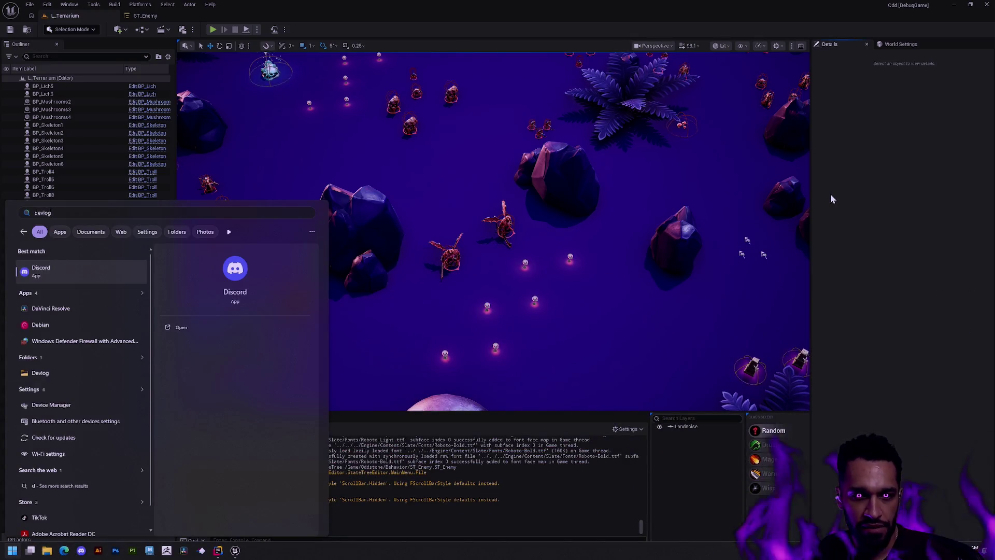
key("Return")
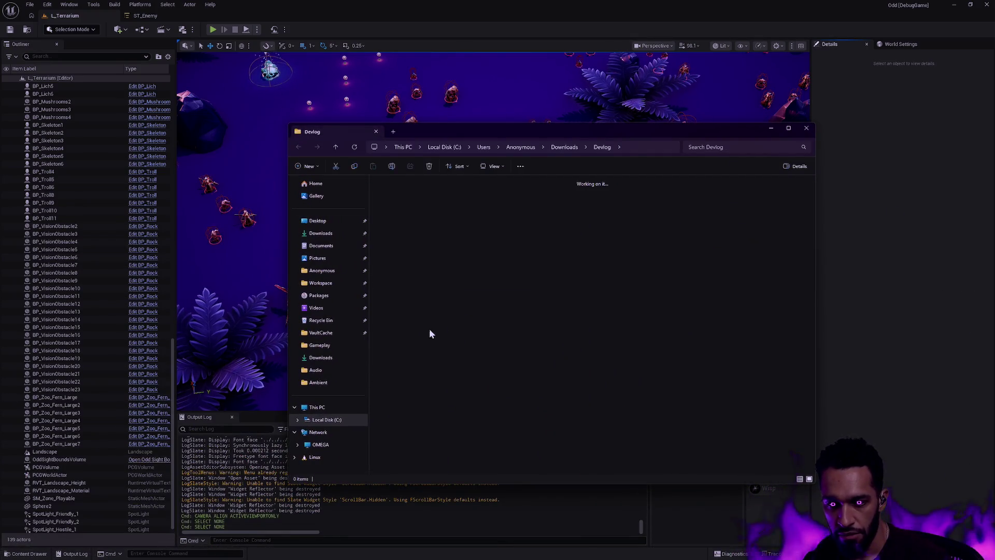
double_click(445, 273)
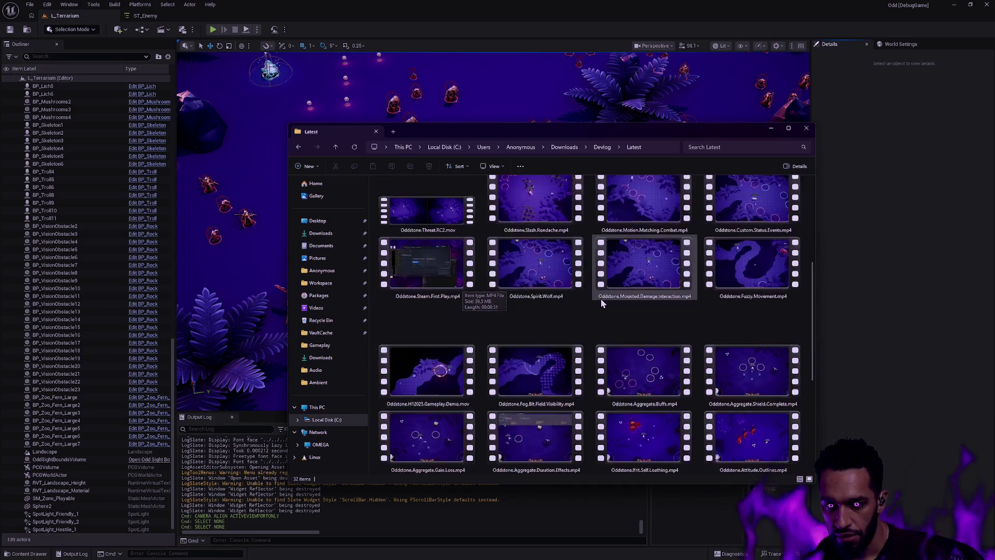
scroll(604, 303, "down", 5)
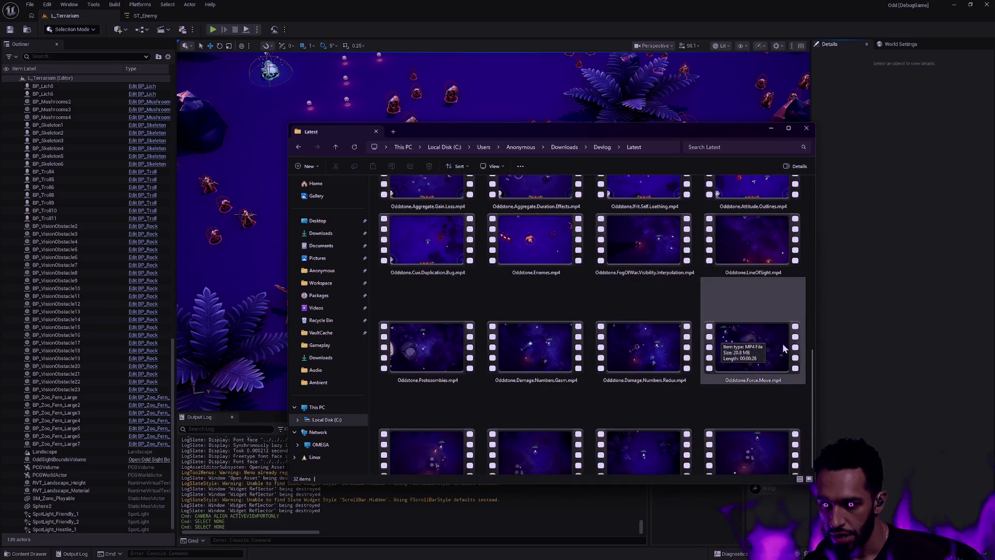
double_click(430, 344)
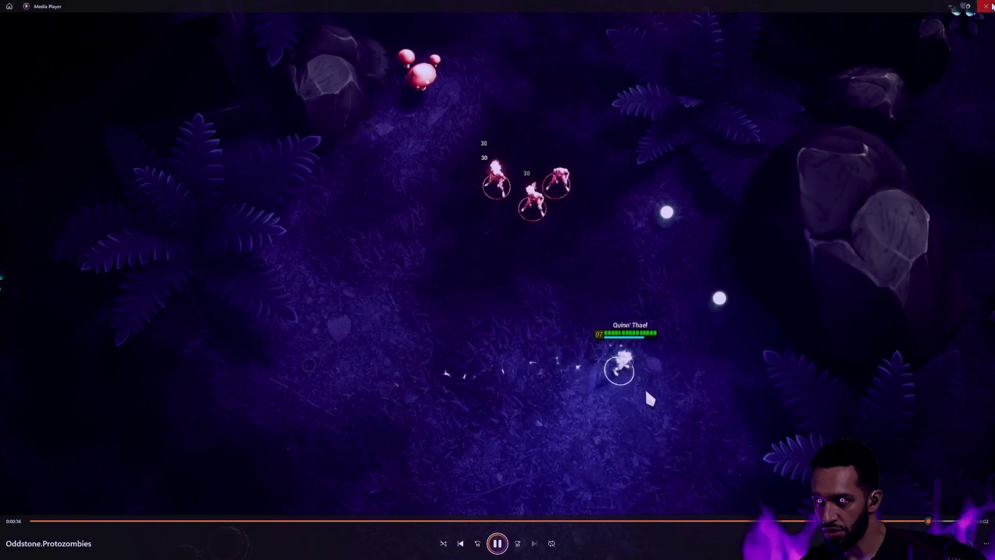
Close Media Player after watching the Oddstone.Protozombies clip to about 0:36
key("alt+F4")
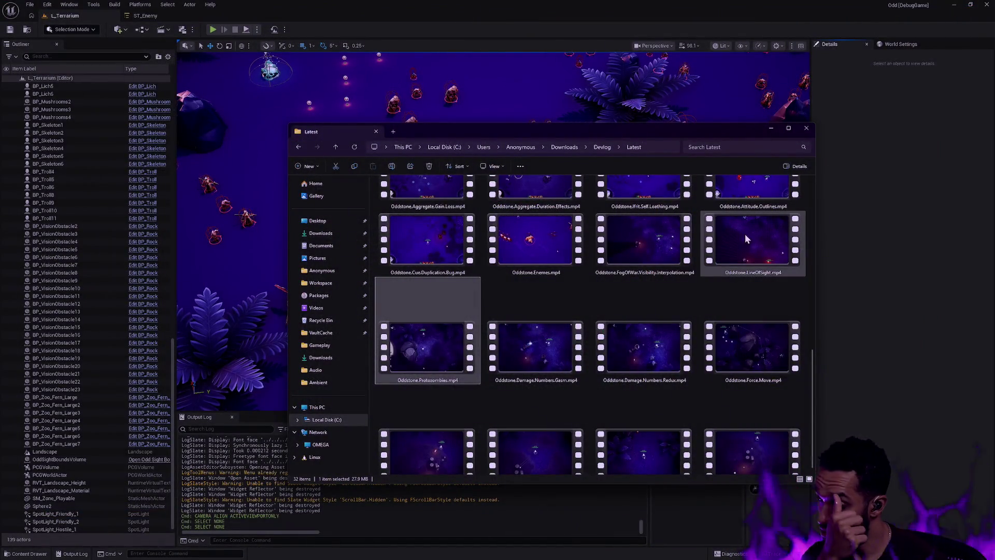
Move the Latest folder's Explorer window to the right and close it
left_click_drag(682, 129, 839, 130)
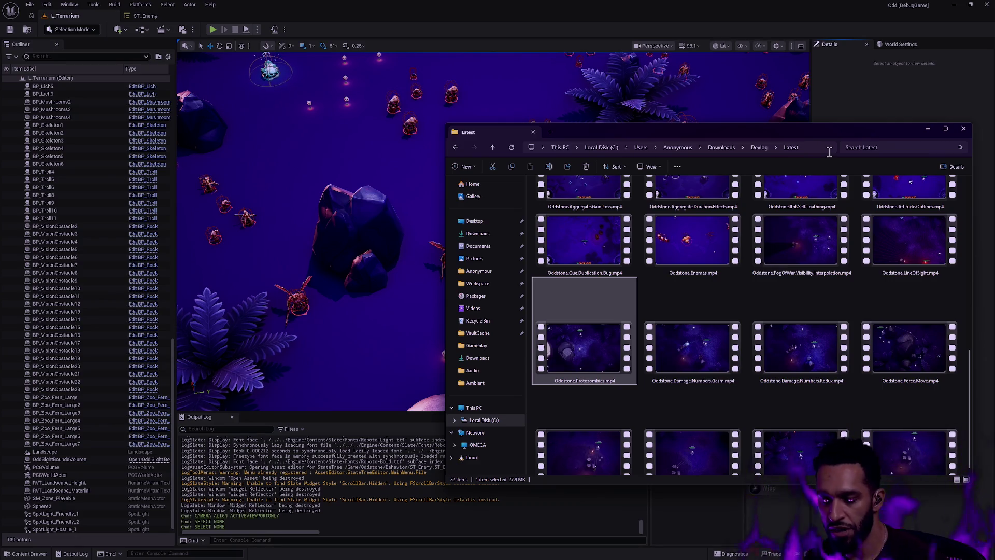
left_click(964, 130)
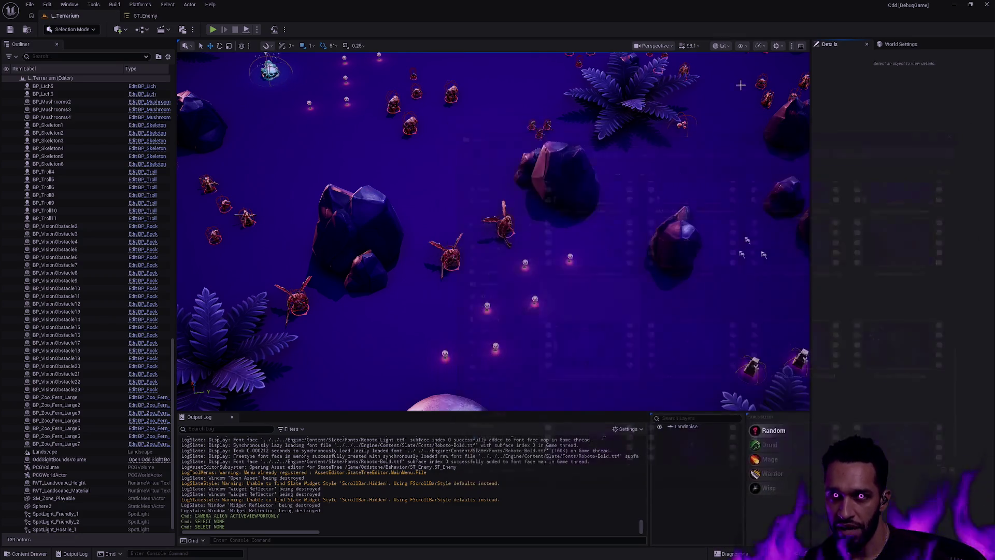
Switch to the ST_Enemy tab to view its StateTree states
left_click(145, 16)
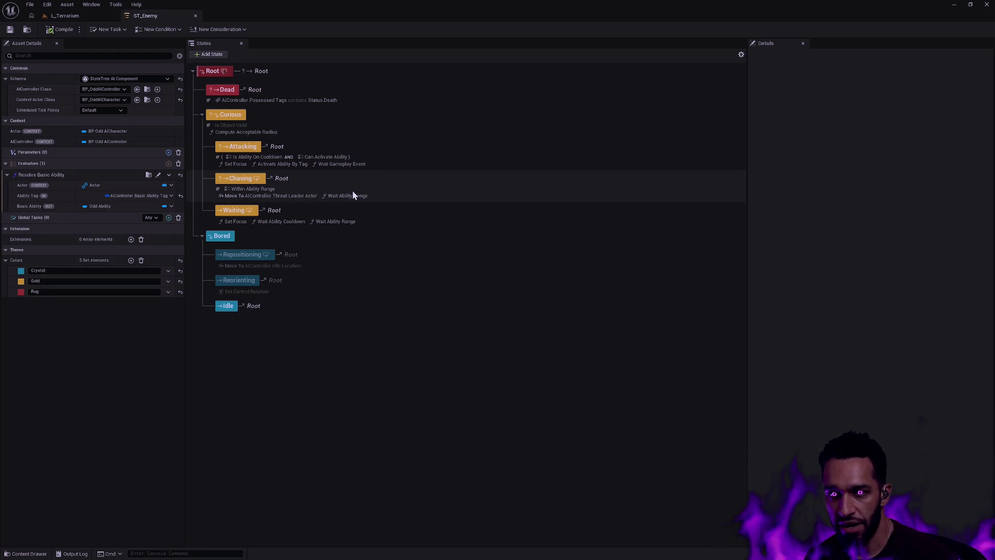
Inspect the Chasing and Root states, then raise the editor's Application Scale
left_click(276, 178)
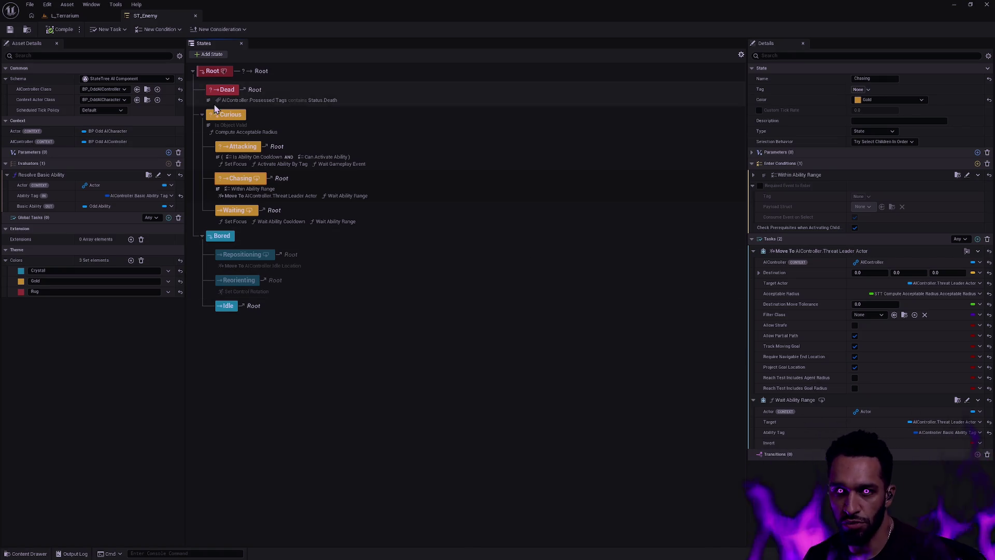
left_click(260, 73)
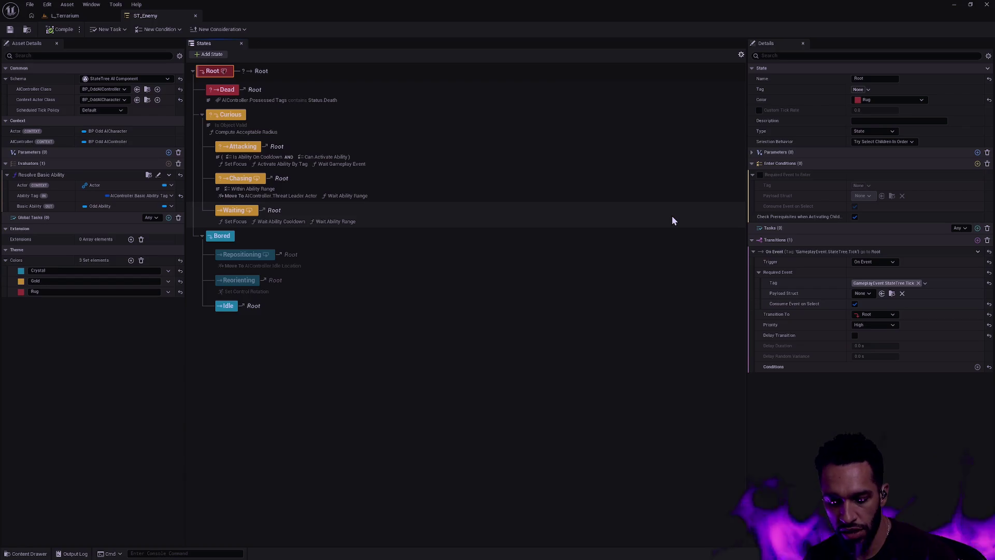
key("ctrl+shift+w")
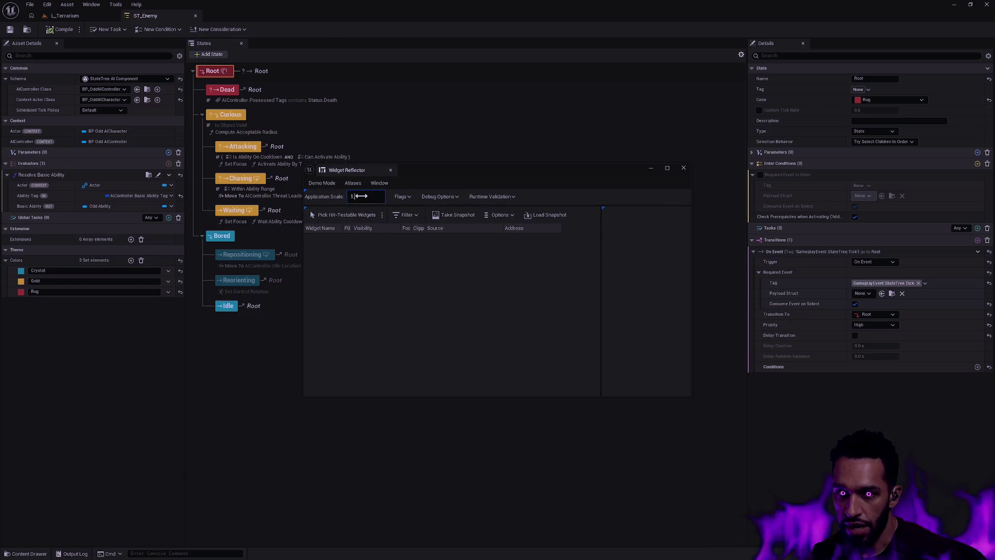
left_click_drag(361, 196, 373, 196)
left_click(679, 171)
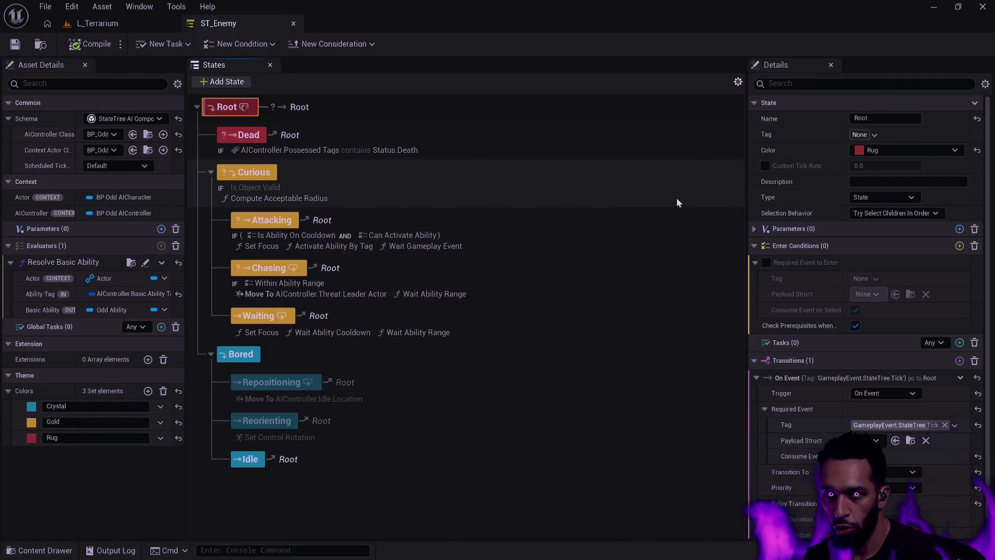
Widen the asset details panel and select the Attacking state
left_click_drag(186, 228, 253, 228)
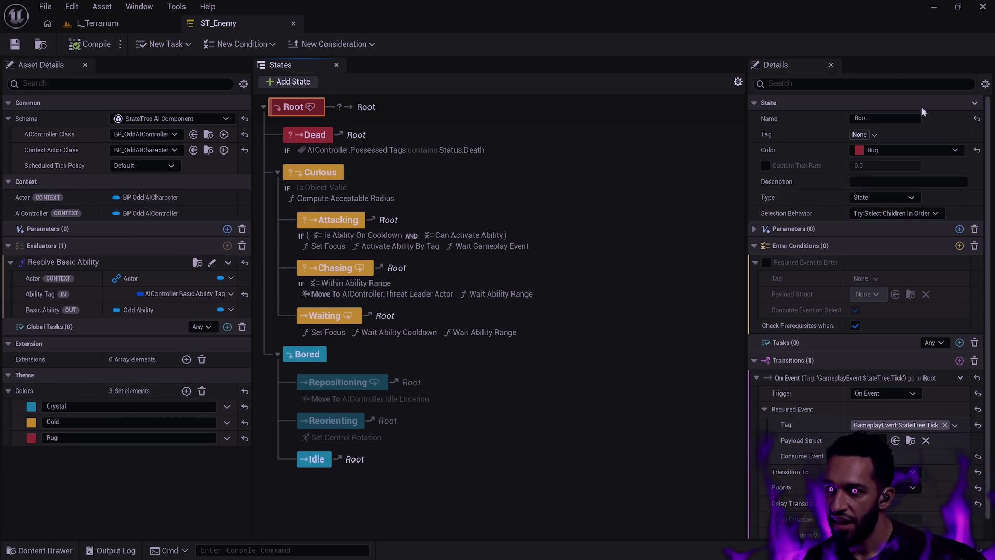
left_click(335, 222)
left_click(327, 174)
left_click(334, 220)
left_click(334, 268)
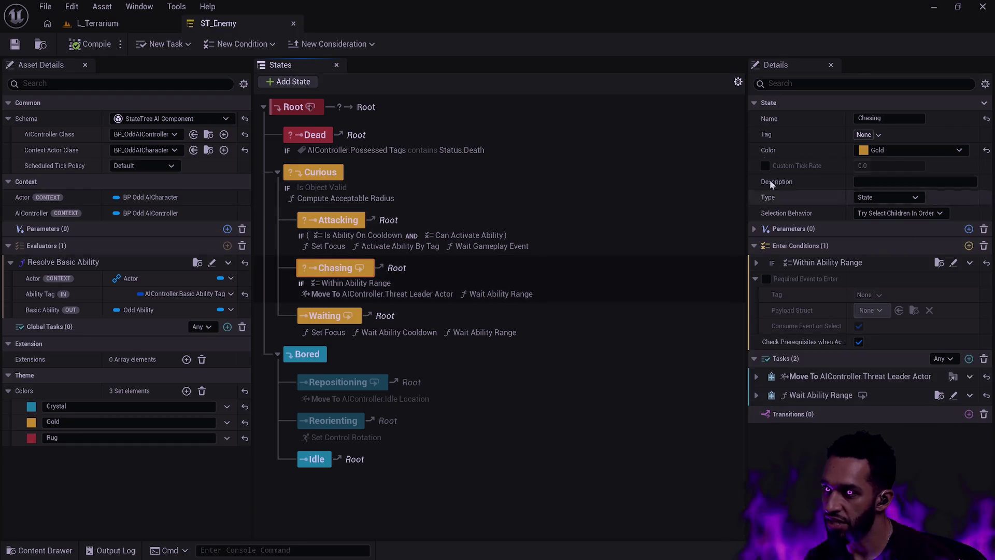
left_click(284, 110)
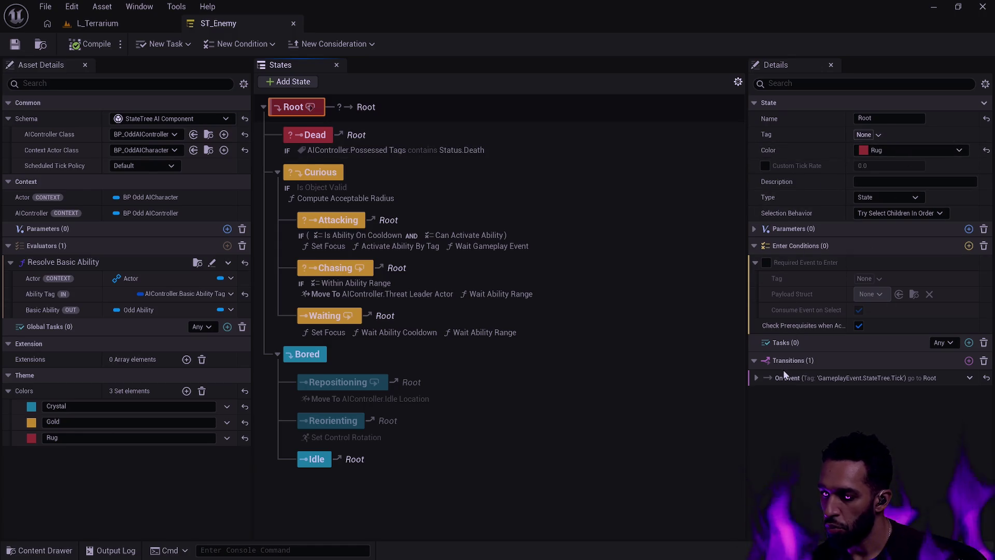
left_click(755, 378)
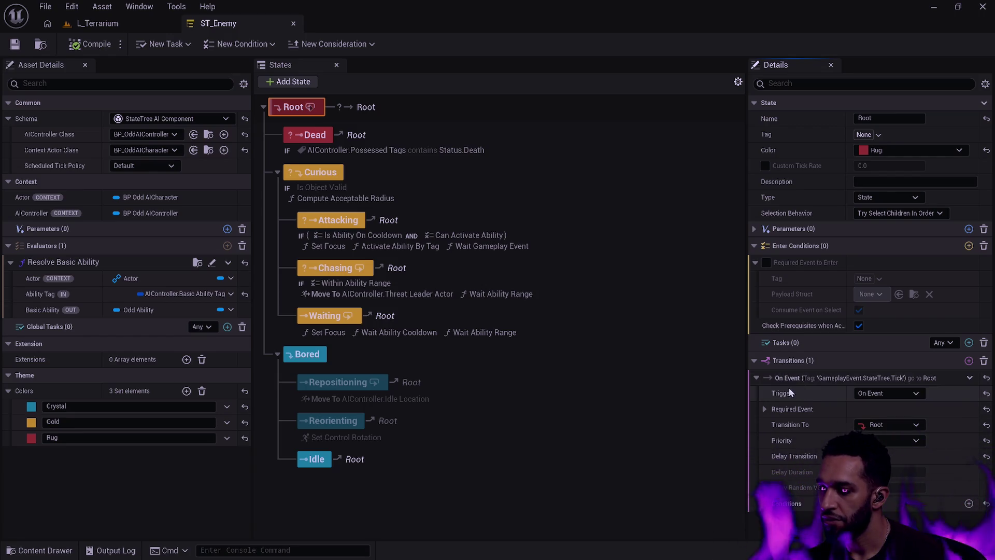
left_click(965, 362)
scroll(878, 401, "down", 3)
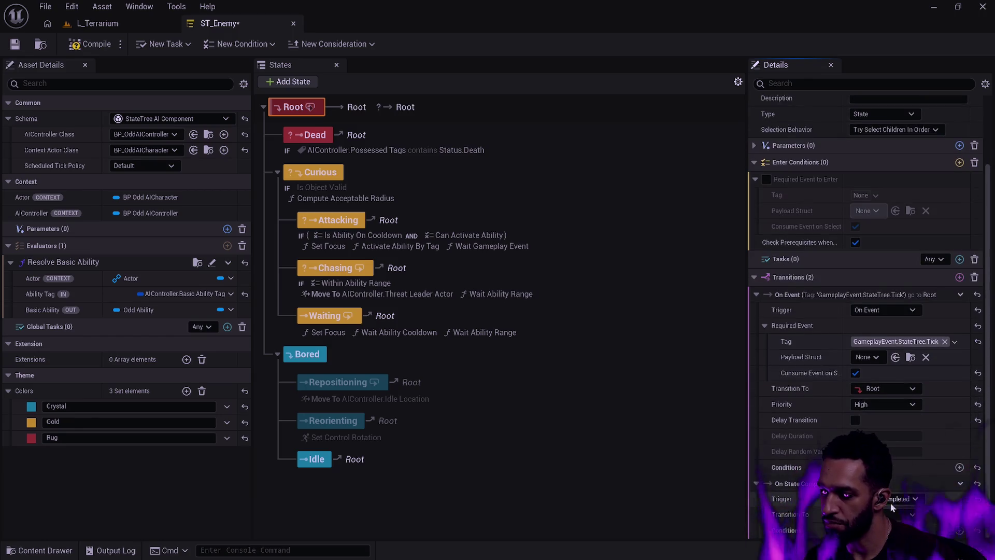
key("ctrl+z")
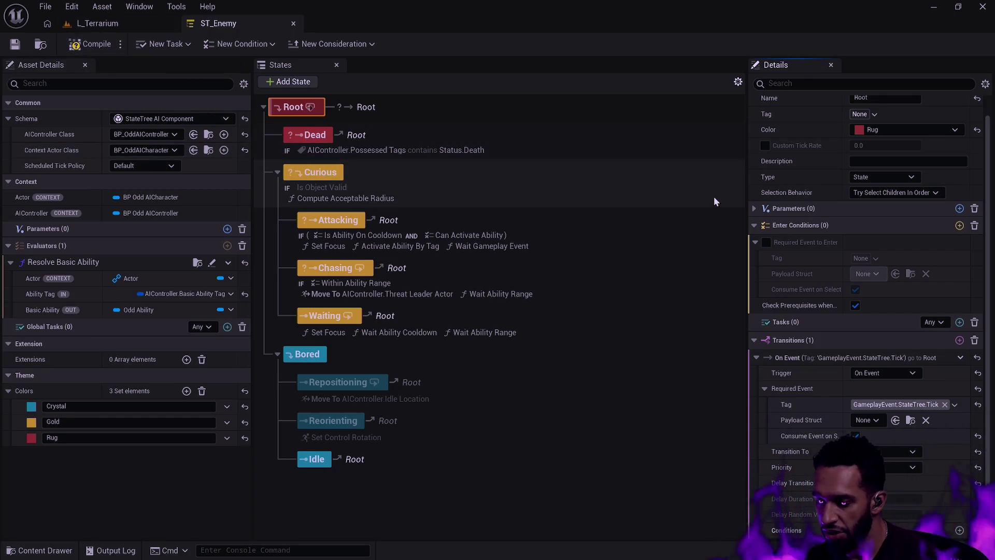
Compile and save the ST_Enemy StateTree, then close it to return to L_Terrarium
left_click(42, 47)
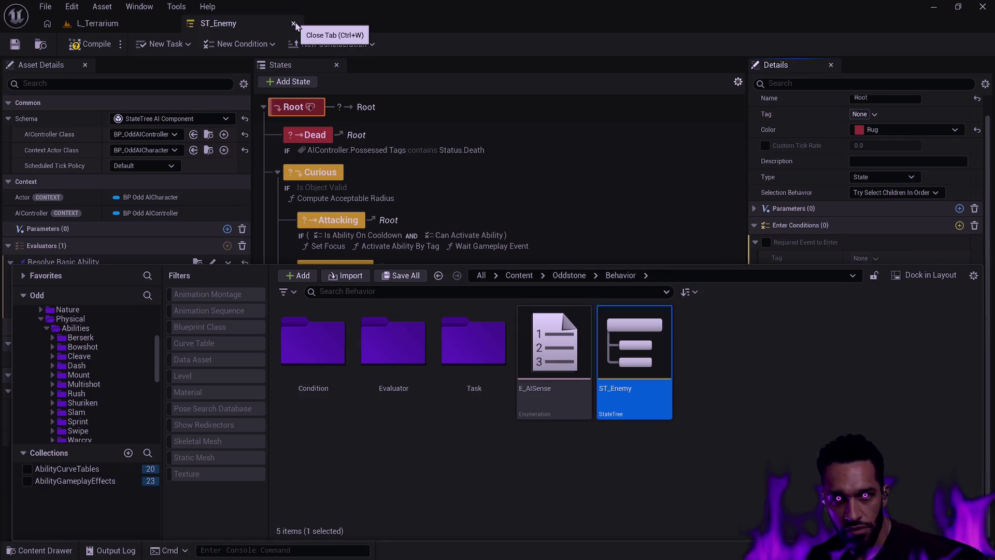
left_click(76, 46)
left_click(14, 44)
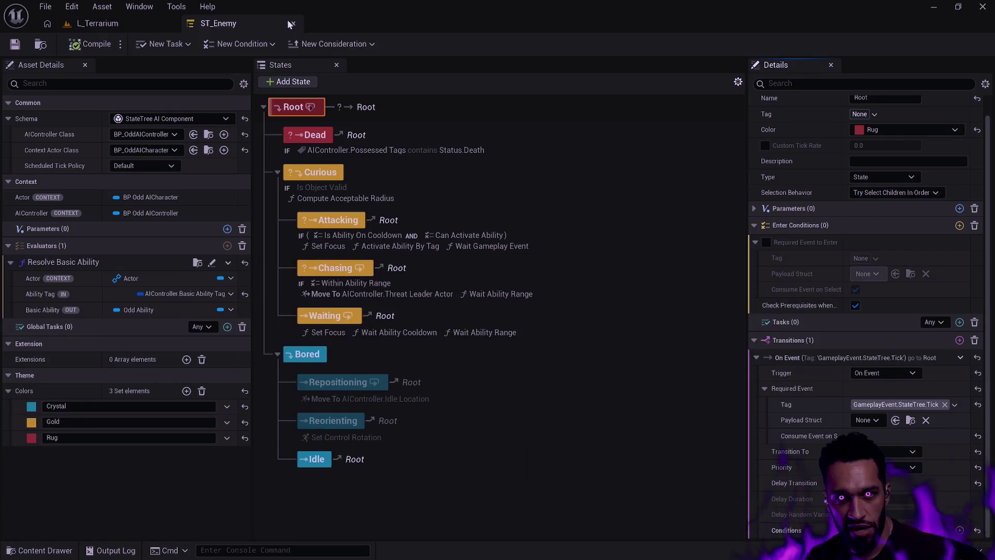
key("ctrl+w")
Set the Application Scale to 1.0 in the Widget Reflector
key("ctrl+shift+w")
left_click(399, 212)
type("1")
key("Return")
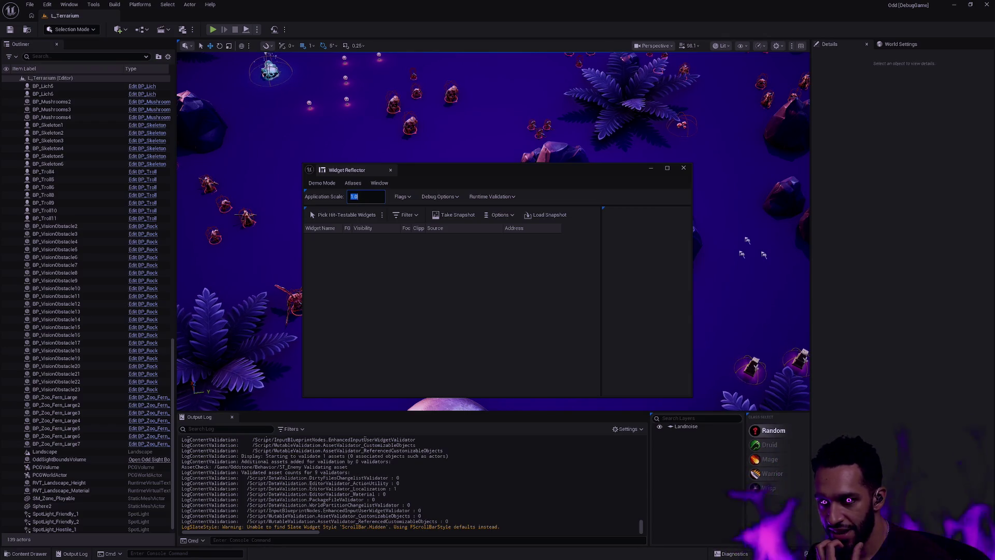
Close the Widget Reflector window over the L_Terrarium viewport
left_click(683, 167)
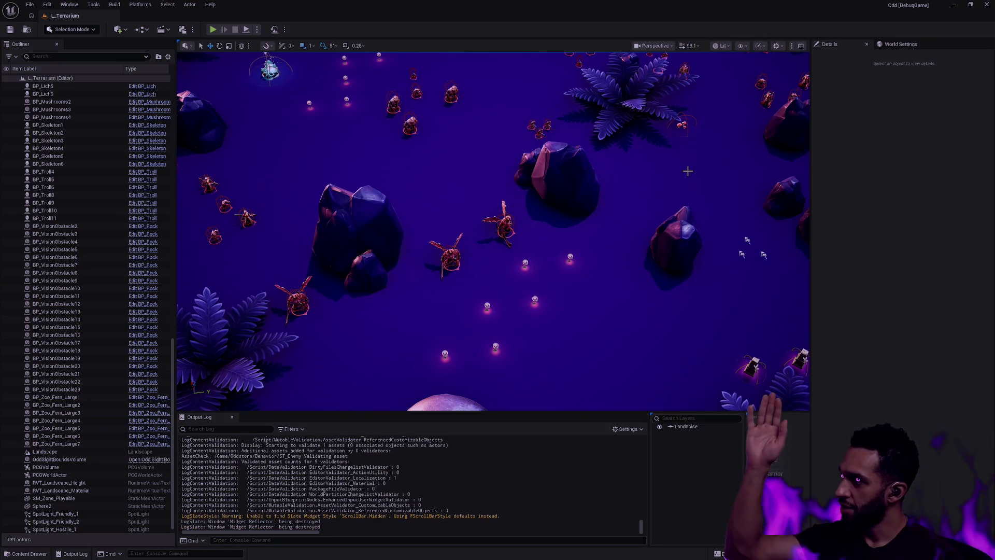